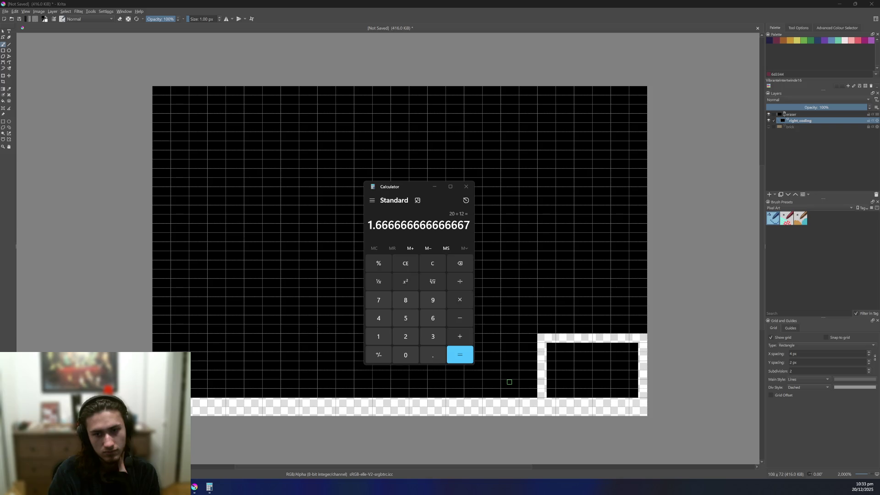
- Close the Calculator and erase the black rectangle inside the lower-right frame with an eraser-mode fill
left_click(523, 397)
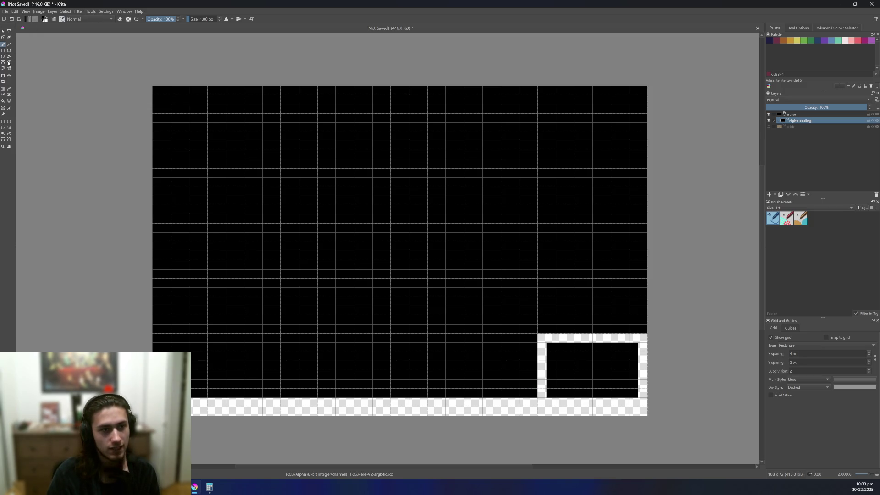
left_click(3, 101)
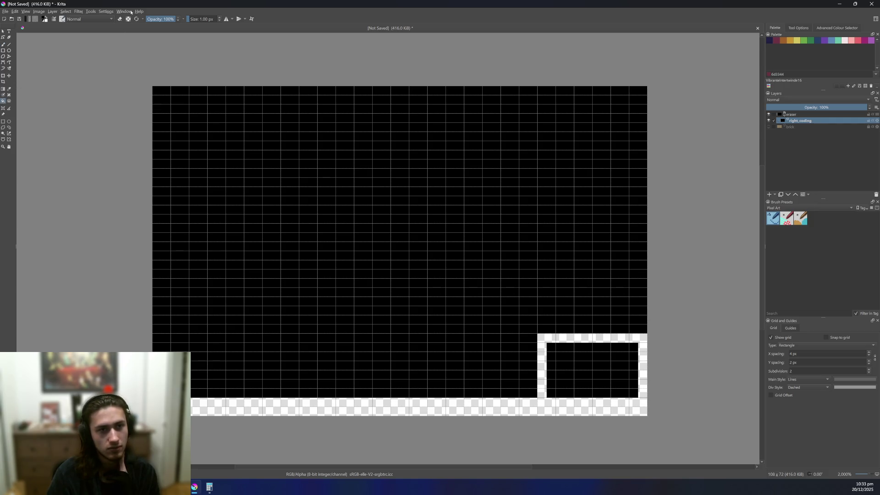
key("e")
left_click(589, 356)
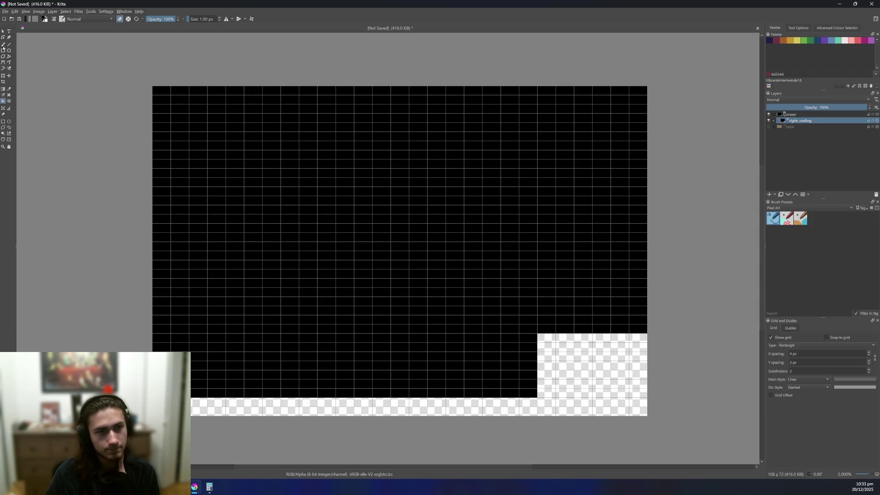
left_click(3, 121)
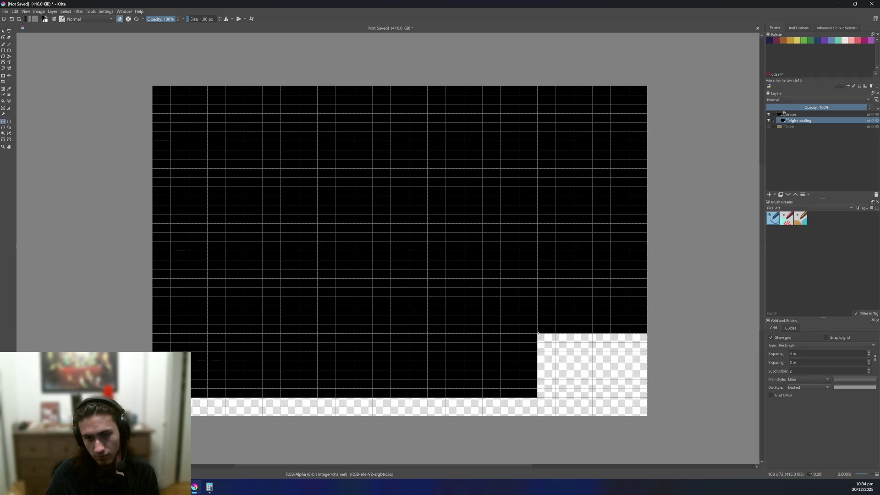
left_click_drag(538, 333, 645, 397)
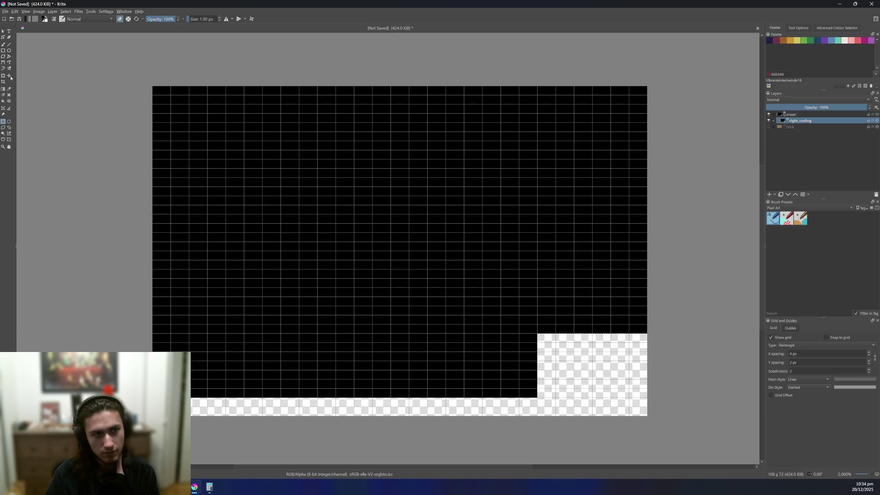
key("t")
left_click(602, 372)
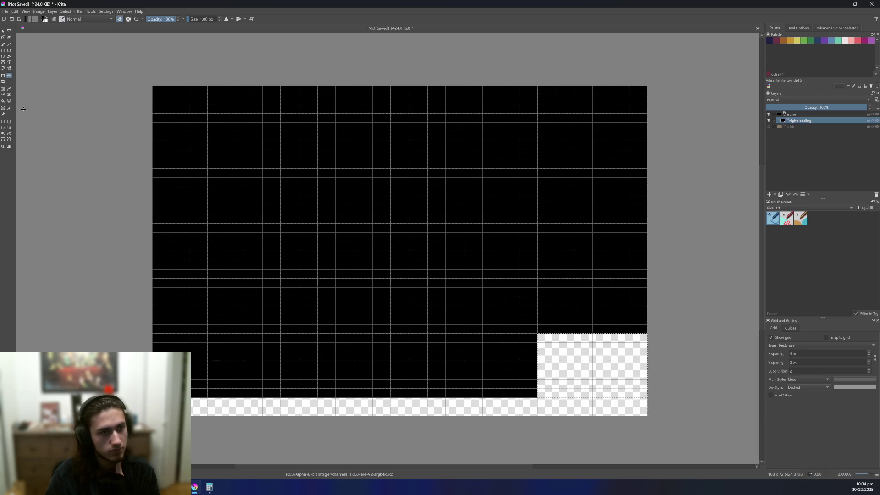
left_click(3, 45)
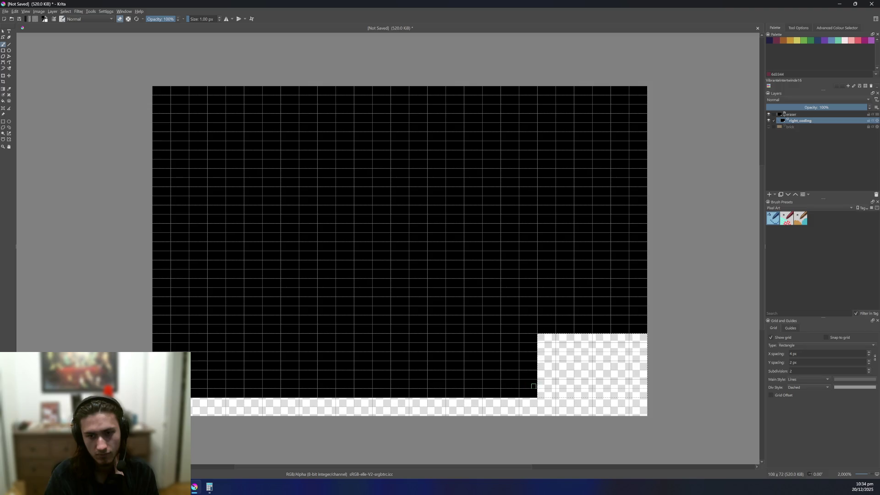
left_click(4, 122)
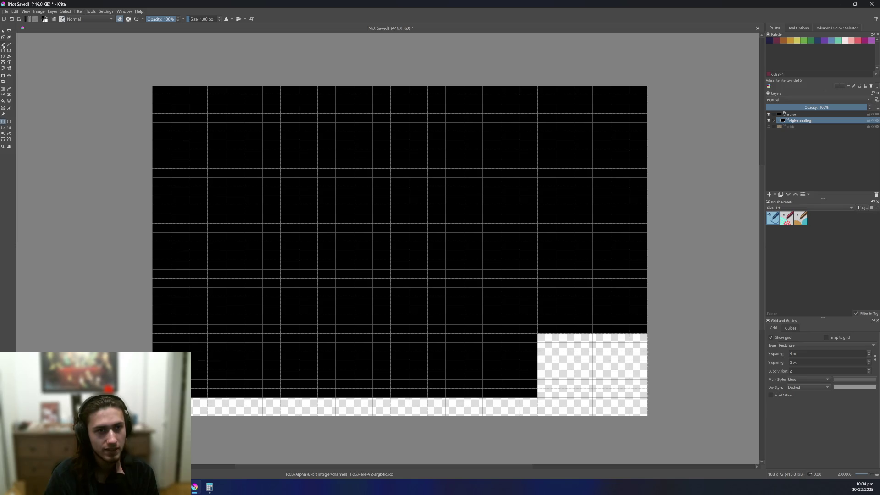
key("b")
- Erase a strip along the block's left edge, then try black strokes and undo them
mouse_move(535, 386)
left_mouse_down()
mouse_move(521, 385)
mouse_move(522, 329)
mouse_move(625, 328)
mouse_move(526, 331)
mouse_move(528, 383)
mouse_move(532, 367)
mouse_move(535, 375)
mouse_move(531, 336)
mouse_move(532, 349)
left_mouse_up()
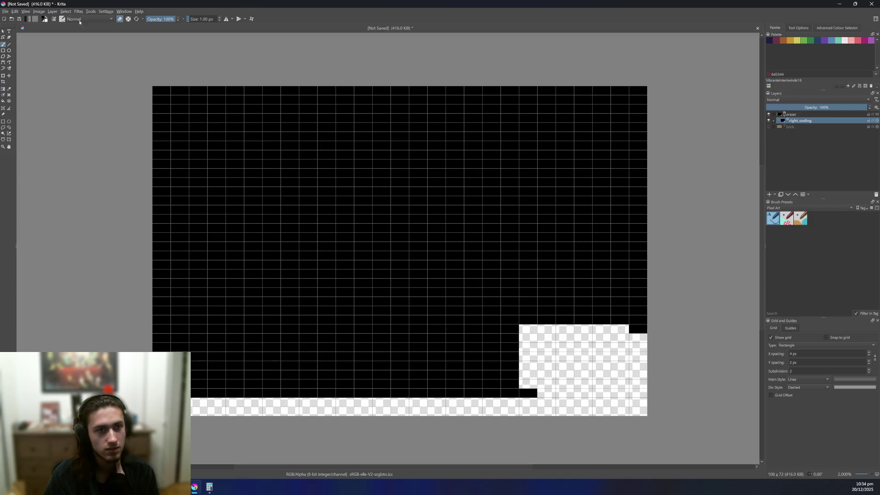
key("e")
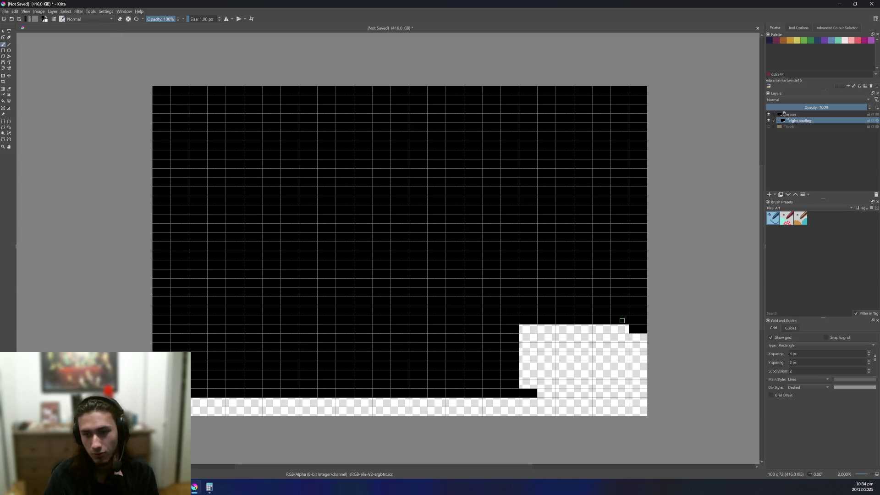
mouse_move(631, 334)
left_mouse_down()
mouse_move(634, 392)
mouse_move(538, 396)
mouse_move(625, 393)
mouse_move(619, 395)
left_mouse_up()
key("ctrl+z")
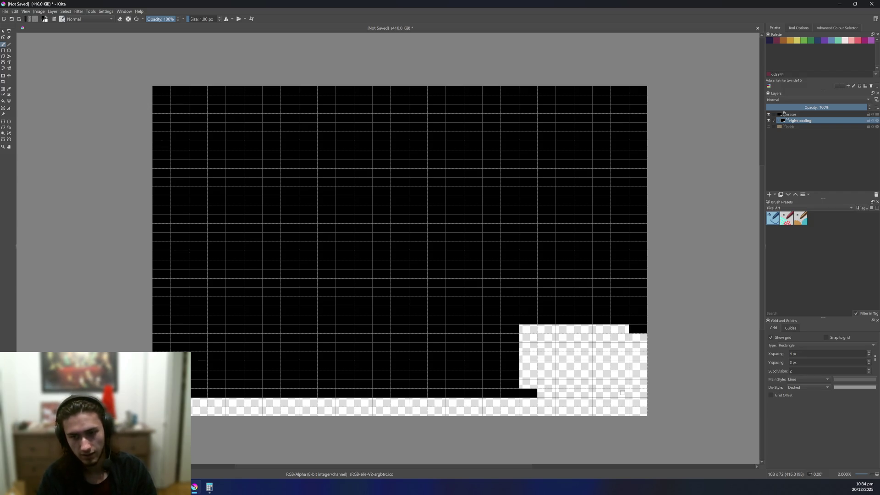
mouse_move(644, 392)
left_mouse_down()
mouse_move(539, 394)
mouse_move(645, 393)
left_mouse_up()
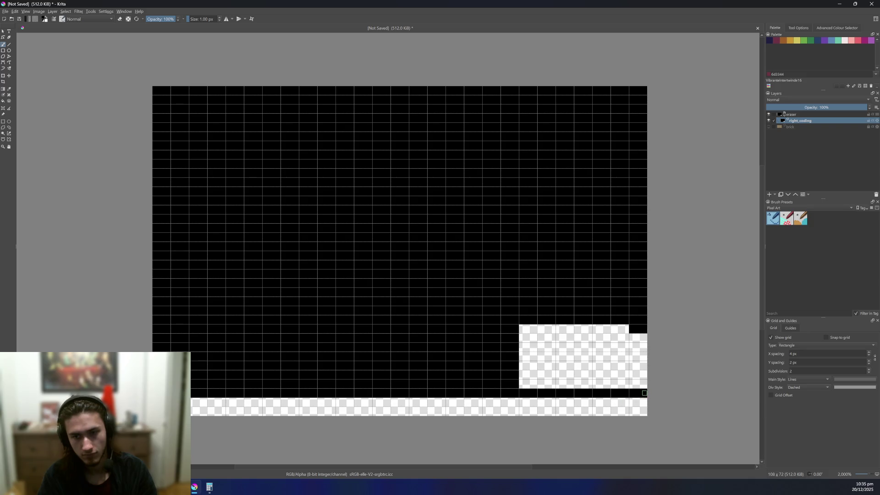
left_click(641, 386)
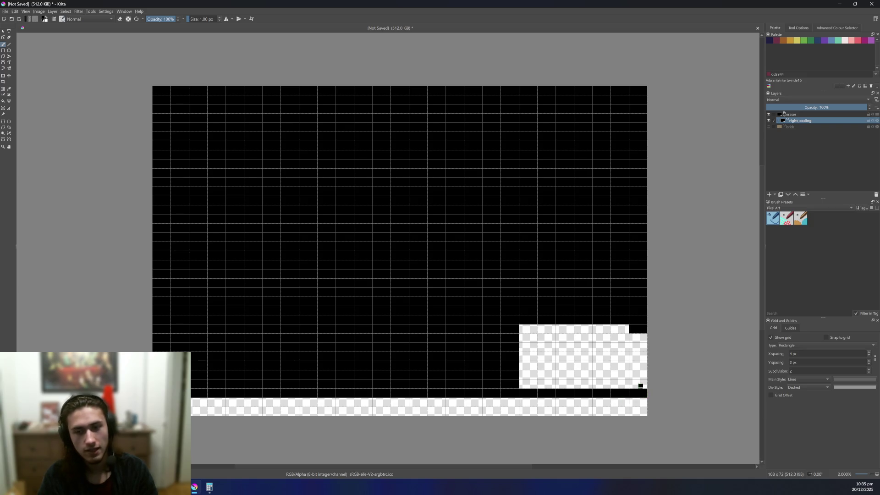
key("ctrl+z")
key("ctrl+z")
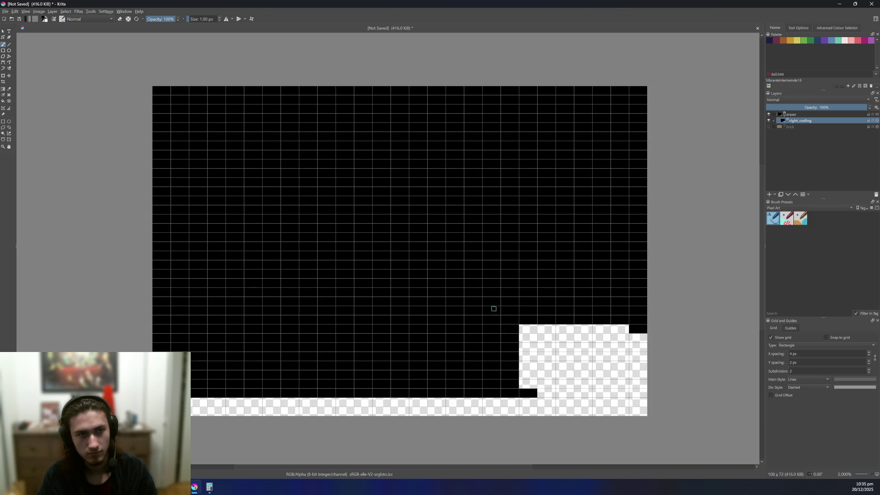
- Erase the one-pixel column and row around the block and the stray black bits
left_click(119, 20)
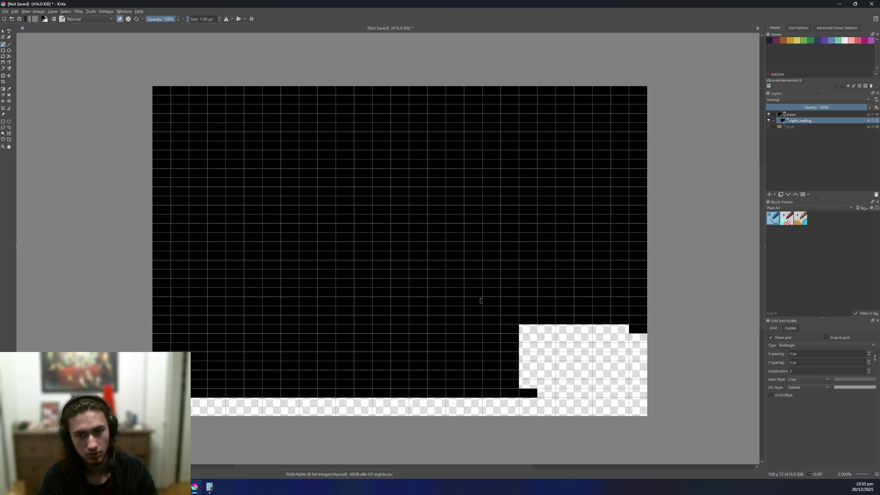
left_click_drag(503, 315, 503, 398)
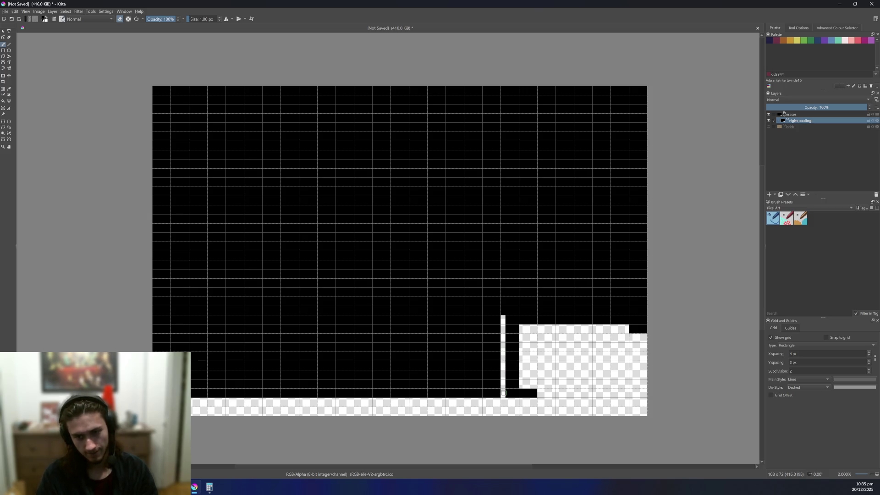
mouse_move(503, 318)
left_mouse_down()
mouse_move(544, 318)
mouse_move(506, 322)
mouse_move(516, 327)
mouse_move(519, 382)
mouse_move(516, 395)
mouse_move(506, 332)
mouse_move(505, 396)
left_mouse_up()
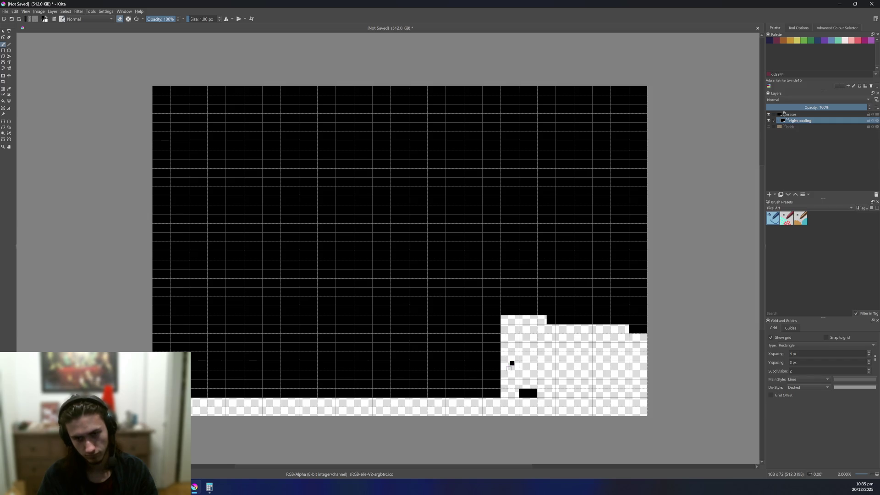
left_click(512, 363)
mouse_move(548, 321)
left_mouse_down()
mouse_move(609, 323)
mouse_move(547, 320)
left_mouse_up()
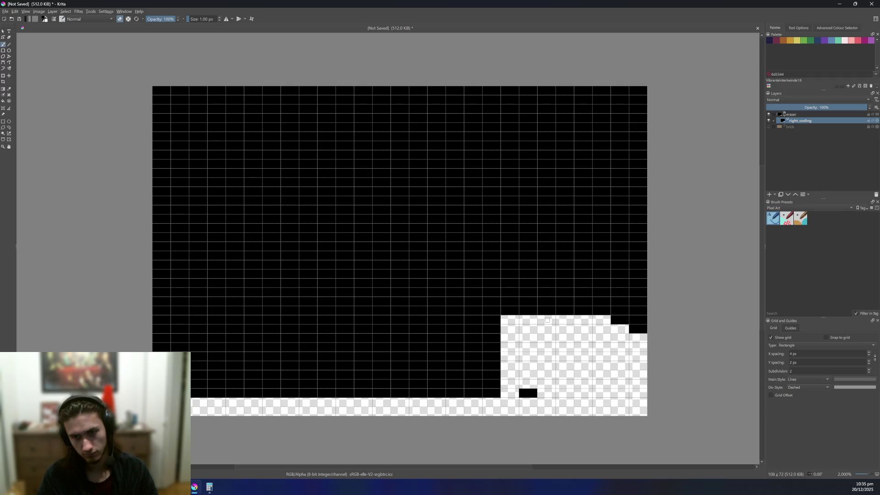
mouse_move(633, 339)
left_mouse_down()
mouse_move(640, 318)
mouse_move(645, 328)
mouse_move(634, 329)
left_mouse_up()
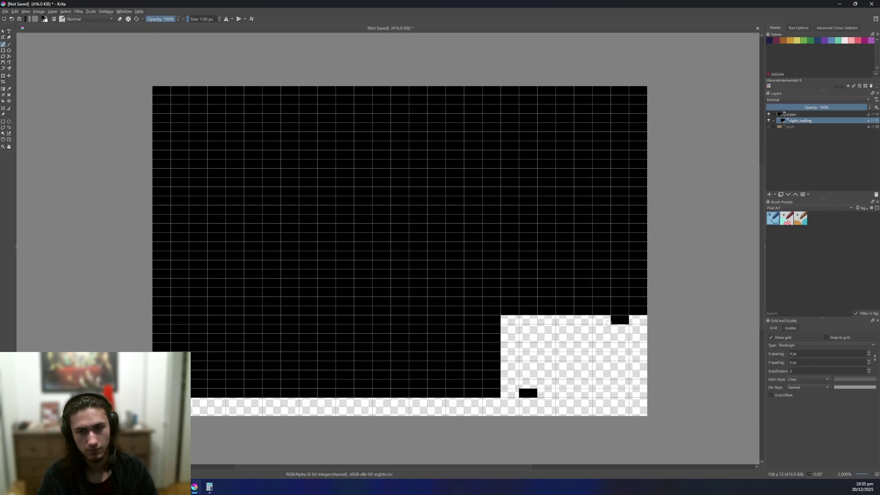
- Paint a black vertical line, then select the rectangle between the blocks and fill it black
left_click_drag(627, 327, 625, 359)
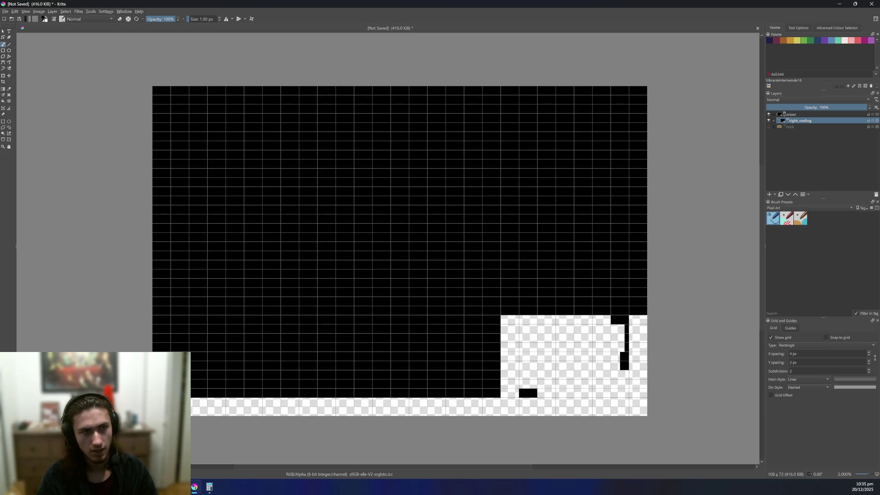
left_click(4, 122)
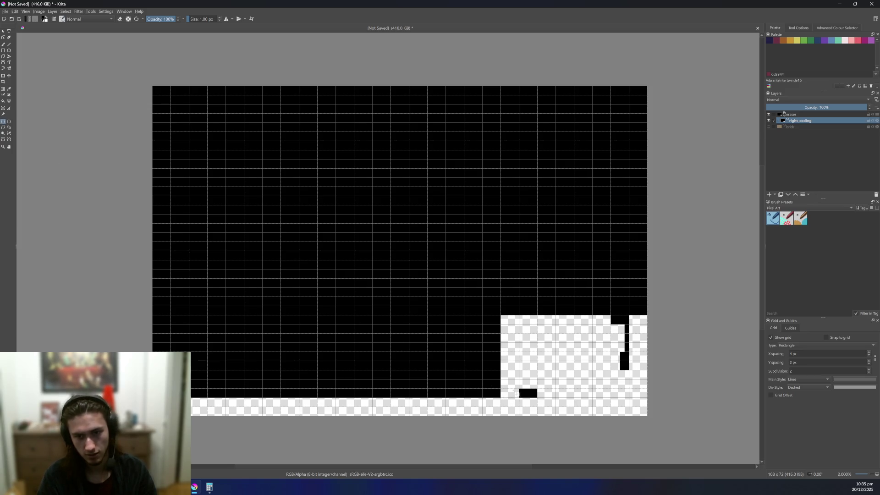
mouse_move(520, 389)
left_mouse_down()
mouse_move(532, 375)
mouse_move(612, 342)
mouse_move(626, 326)
left_mouse_up()
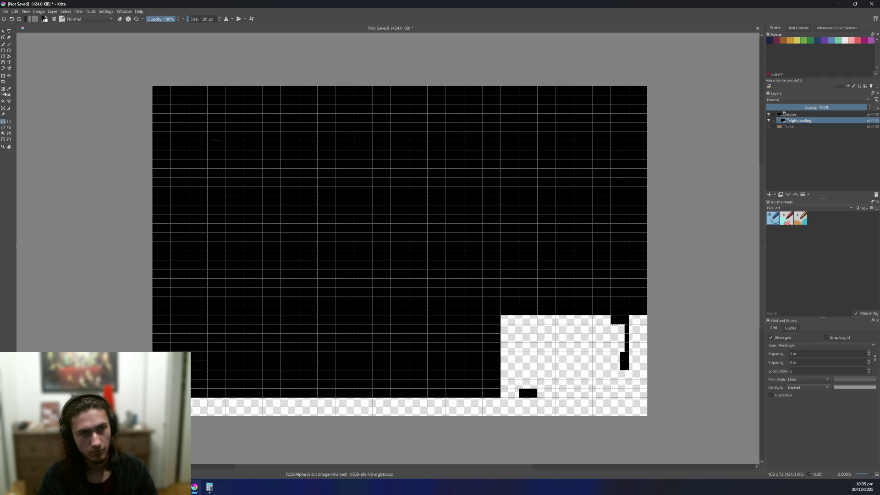
left_click(3, 101)
left_click(543, 342)
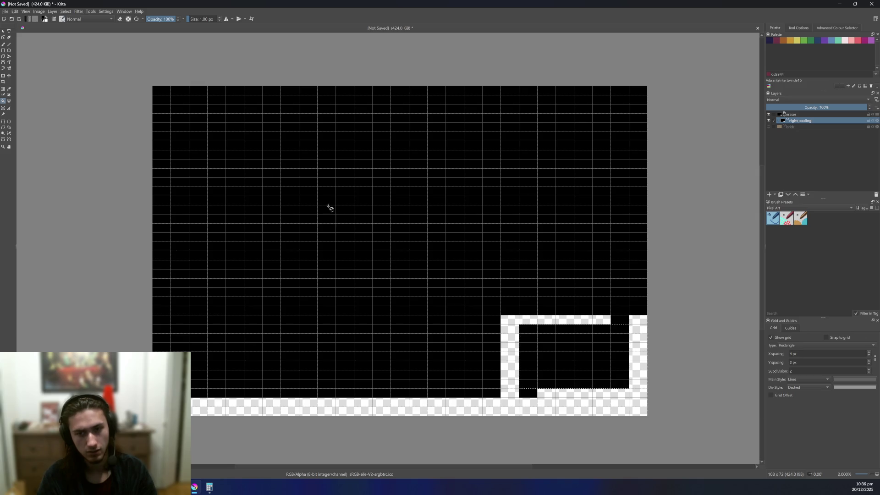
- Deselect and erase the two leftover black notches at the frame's top-right and bottom
left_click(3, 121)
left_click(141, 169)
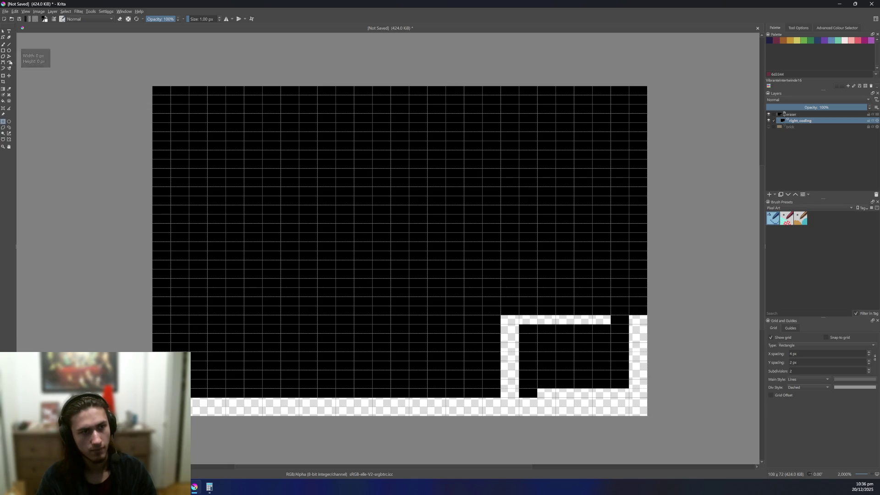
left_click(3, 46)
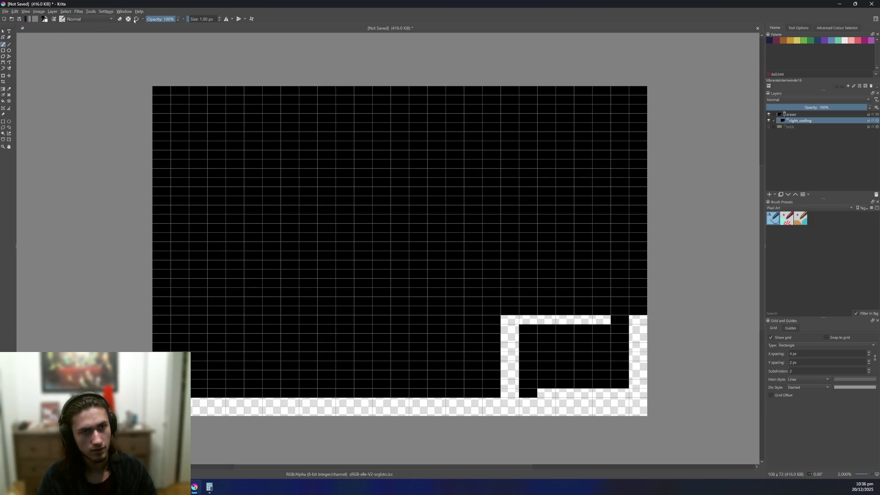
key("e")
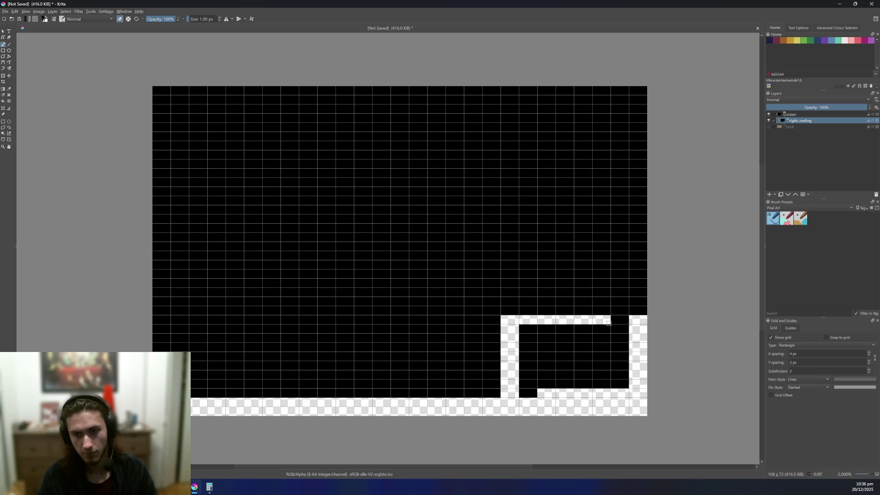
left_click_drag(608, 322, 623, 320)
mouse_move(535, 392)
left_mouse_down()
mouse_move(522, 395)
mouse_move(533, 391)
left_mouse_up()
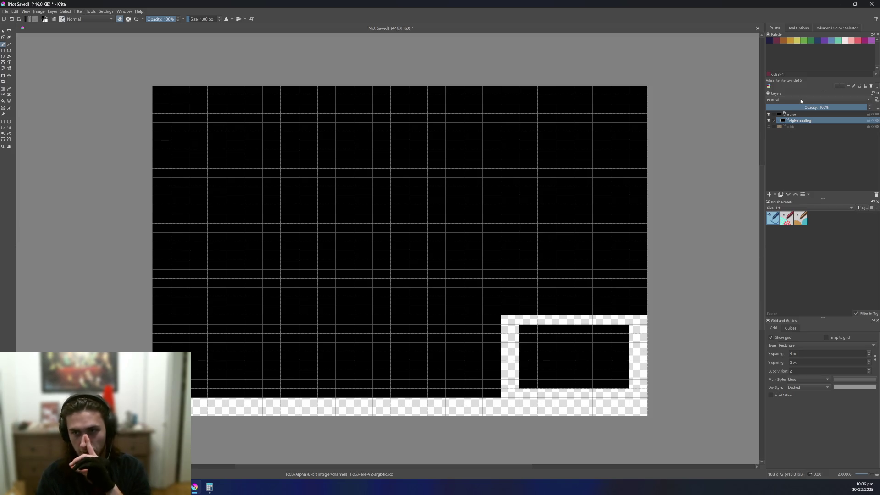
- Set the eraser layer's blend mode to Erase and make the brick layer visible
left_click(798, 115)
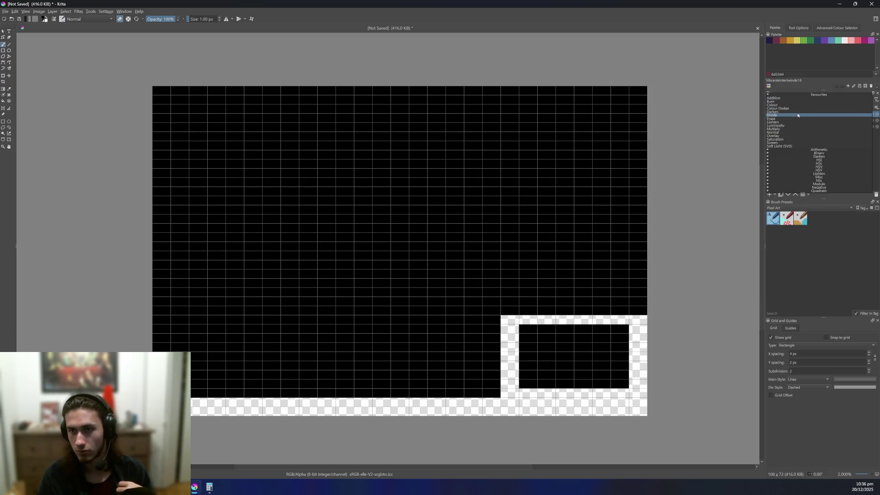
left_click(793, 99)
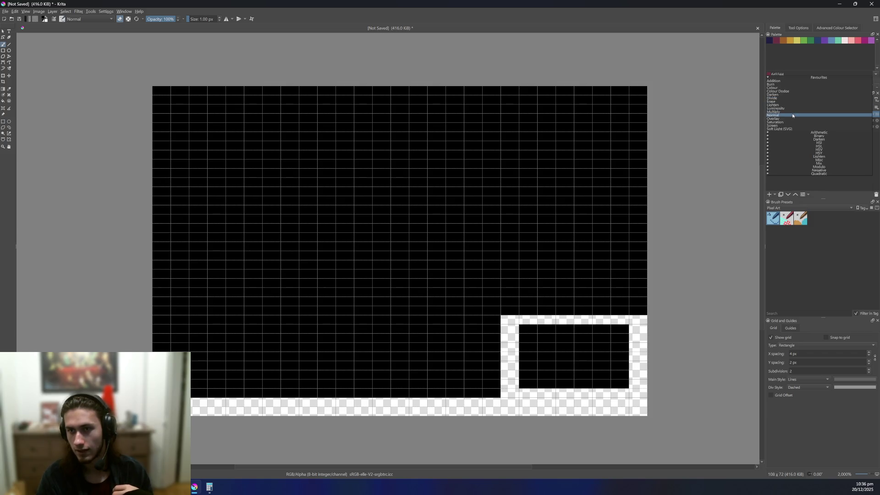
left_click(791, 101)
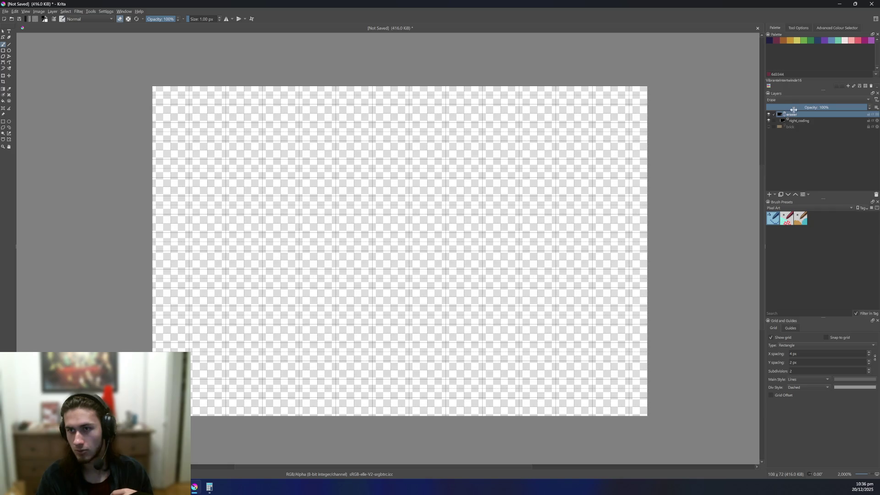
left_click(769, 127)
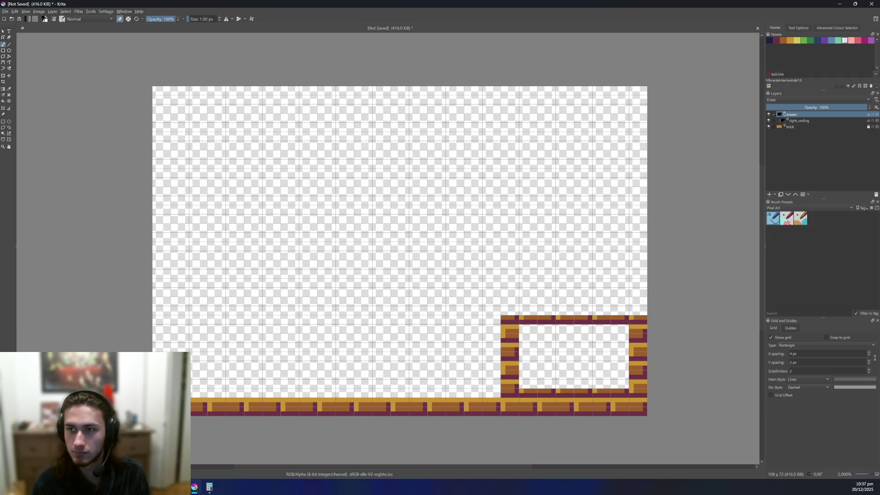
- Turn eraser mode off and pick light pink from the palette as the foreground colour
key("e")
left_click(852, 40)
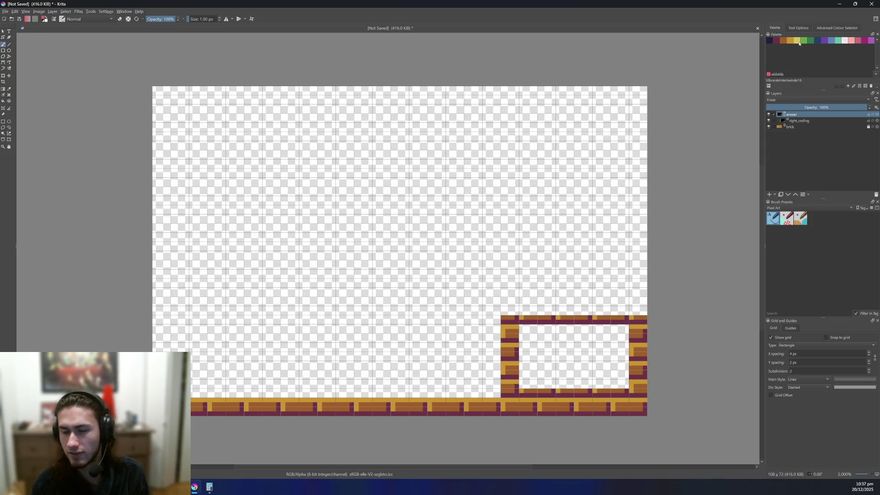
left_click(813, 40)
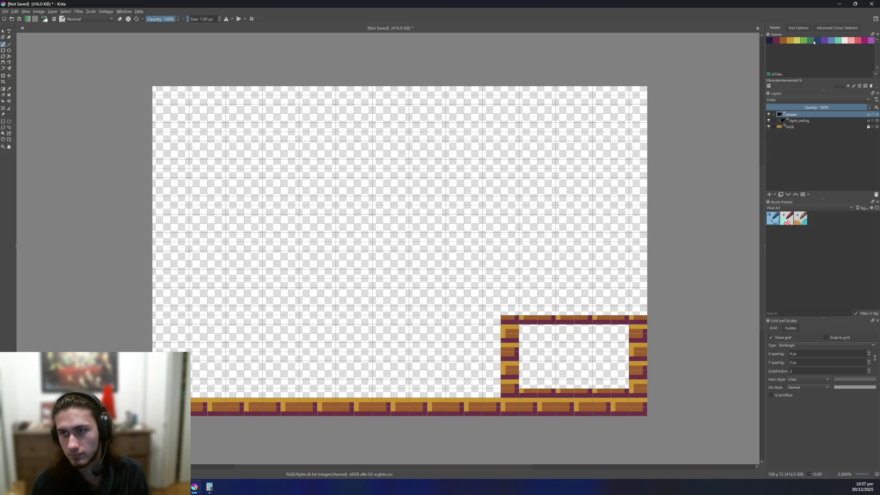
left_click(810, 40)
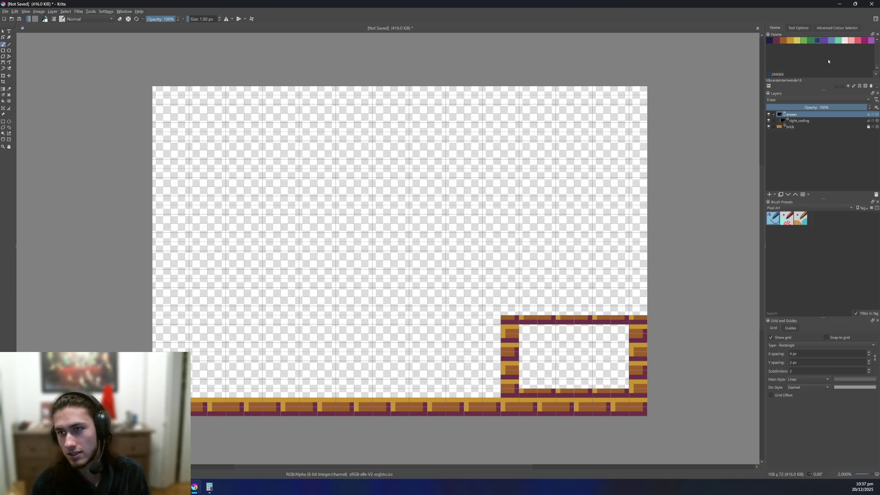
left_click(845, 42)
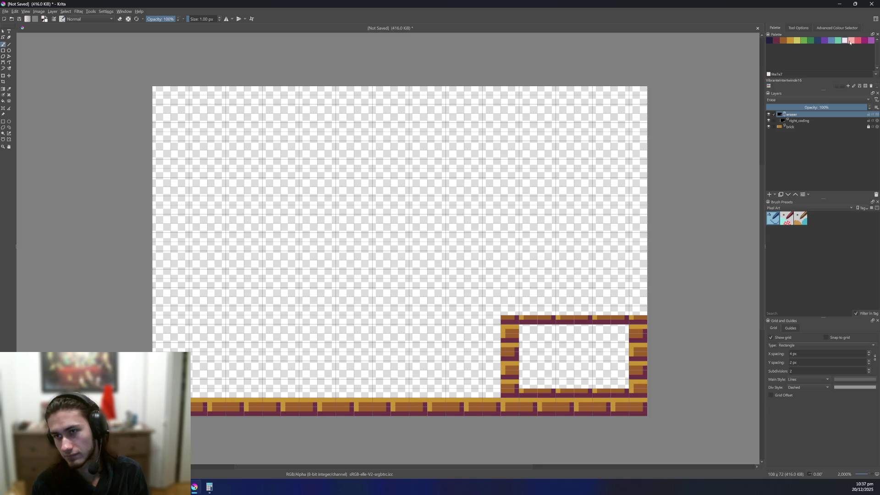
left_click(850, 40)
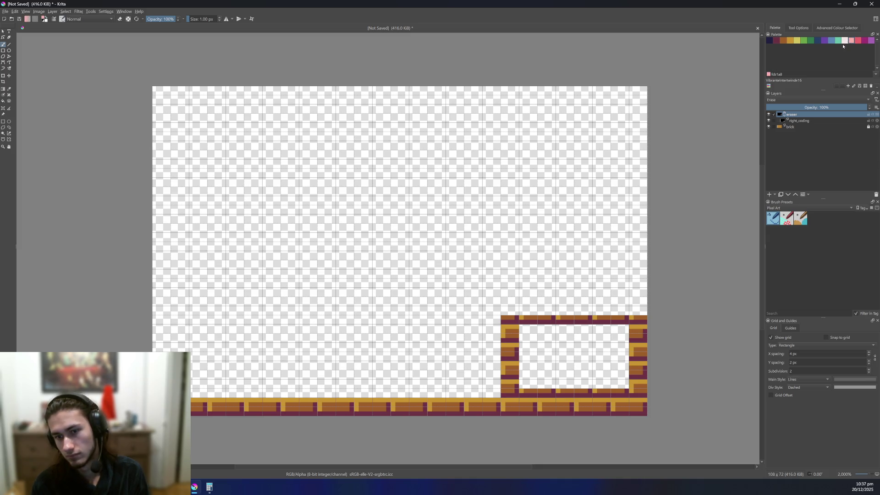